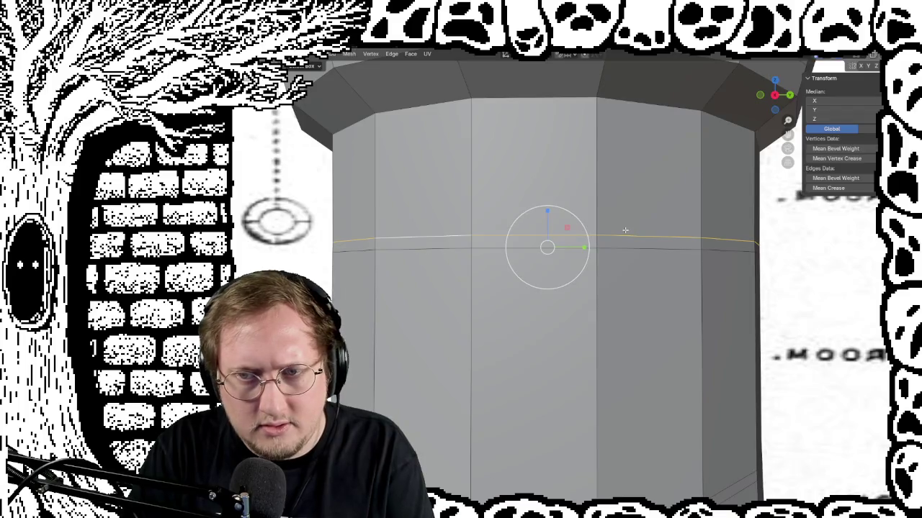
Add a loop cut around the column's middle and scale that edge loop to fit
mouse_move(625, 231)
middle_down()
mouse_move(649, 236)
mouse_move(601, 259)
mouse_move(644, 260)
mouse_move(636, 257)
middle_up()
key(Tab)
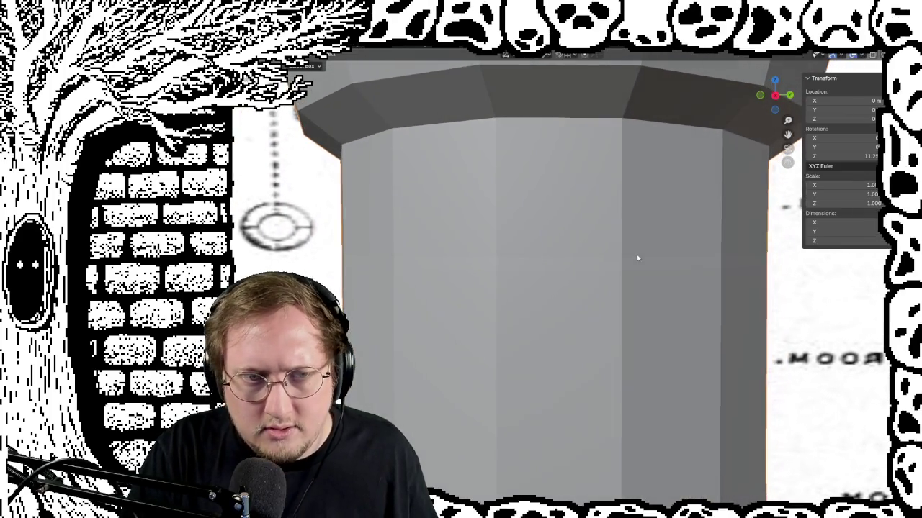
key(Tab)
key(ctrl+r)
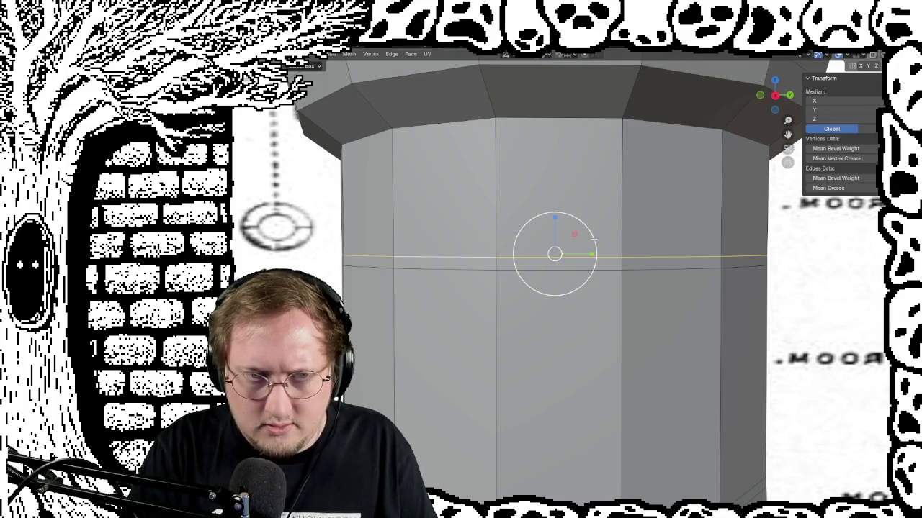
drag(594, 238, 598, 238)
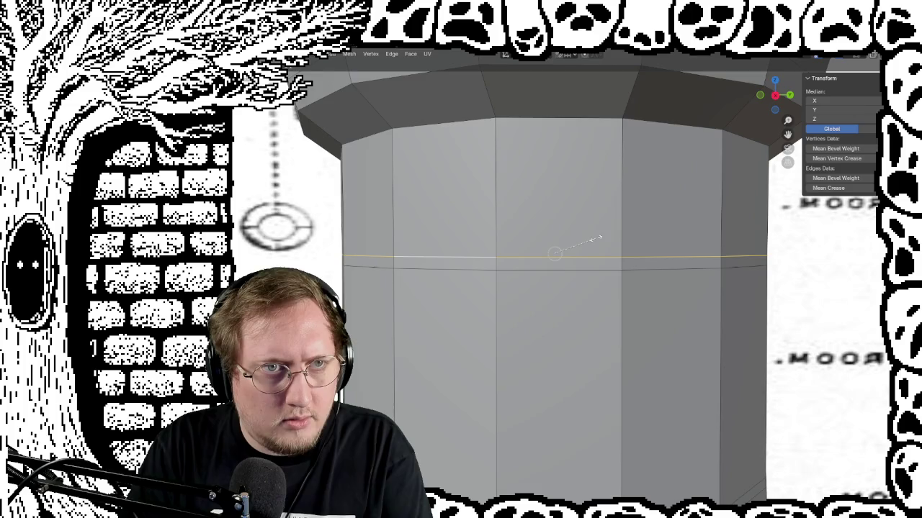
drag(594, 238, 595, 238)
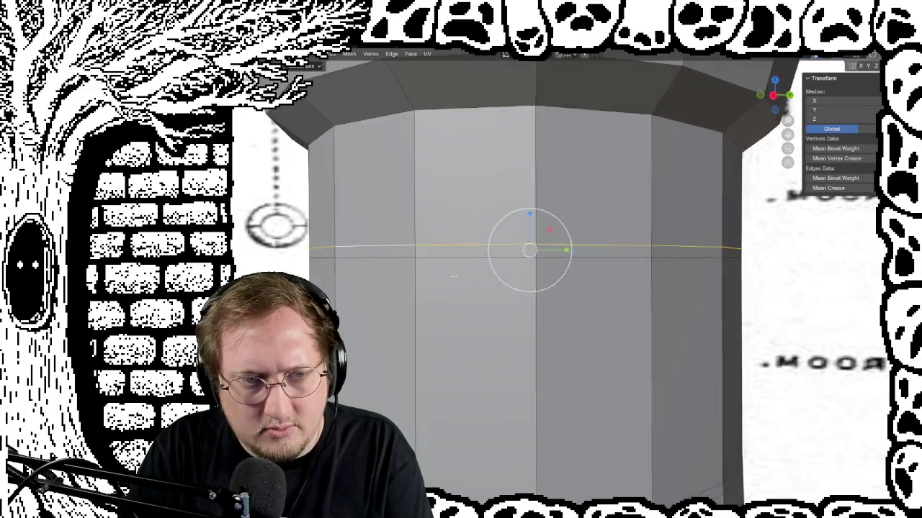
Check the column's new edge loop from above, then in front view against the reference
mouse_move(595, 238)
middle_down()
mouse_move(447, 302)
mouse_move(455, 293)
mouse_move(442, 284)
middle_up()
key(Tab)
key(Tab)
alt+click(422, 207)
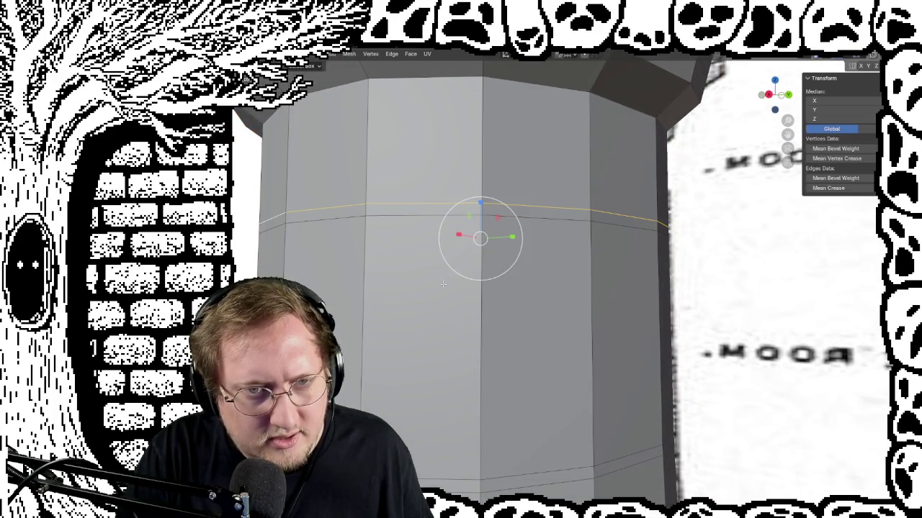
mouse_move(420, 203)
middle_down()
mouse_move(408, 249)
mouse_move(395, 246)
mouse_move(391, 257)
middle_up()
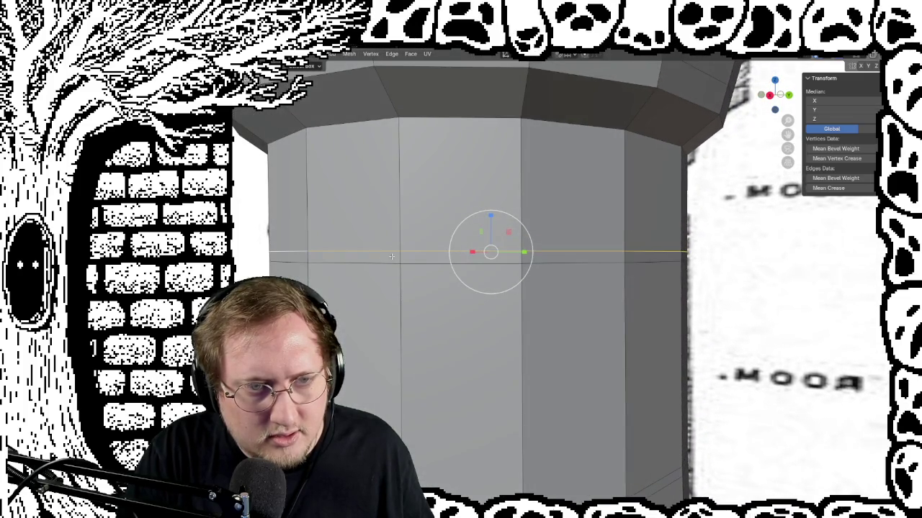
middle_drag(328, 270, 315, 185)
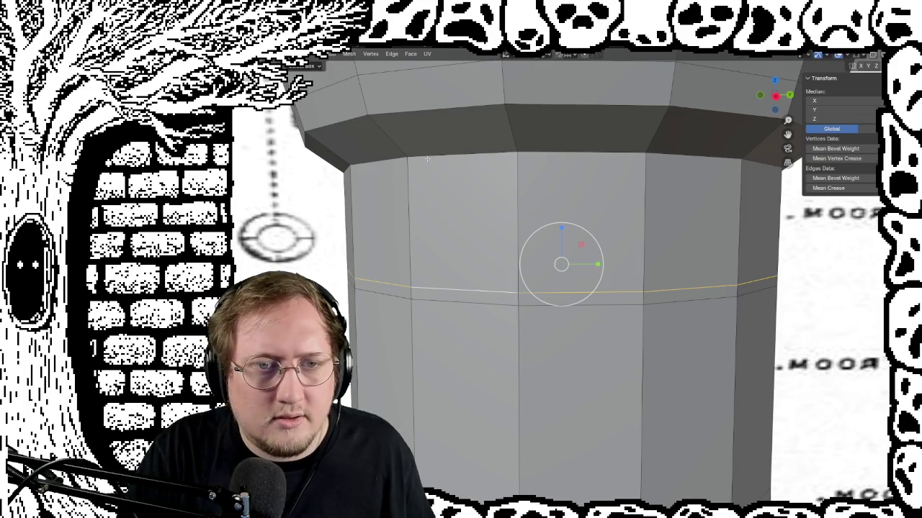
key(KP_1)
Inspect the ledge underside, return to front view and enable X-Ray over the reference drawing
scroll(647, 285, up, 2)
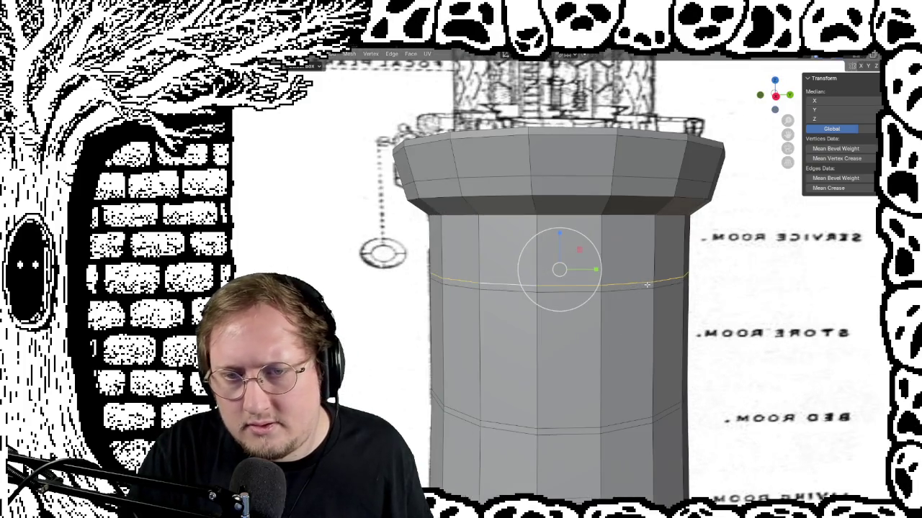
middle_drag(672, 206, 676, 231)
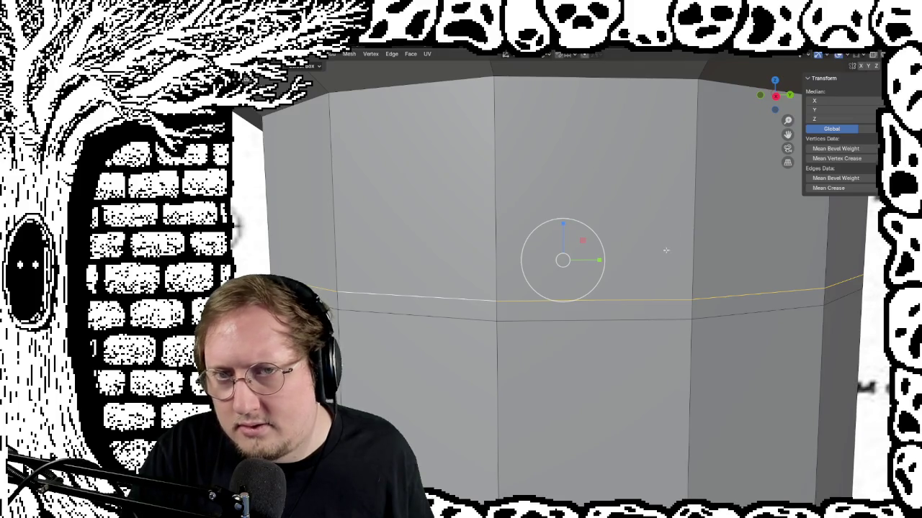
middle_drag(533, 171, 312, 197)
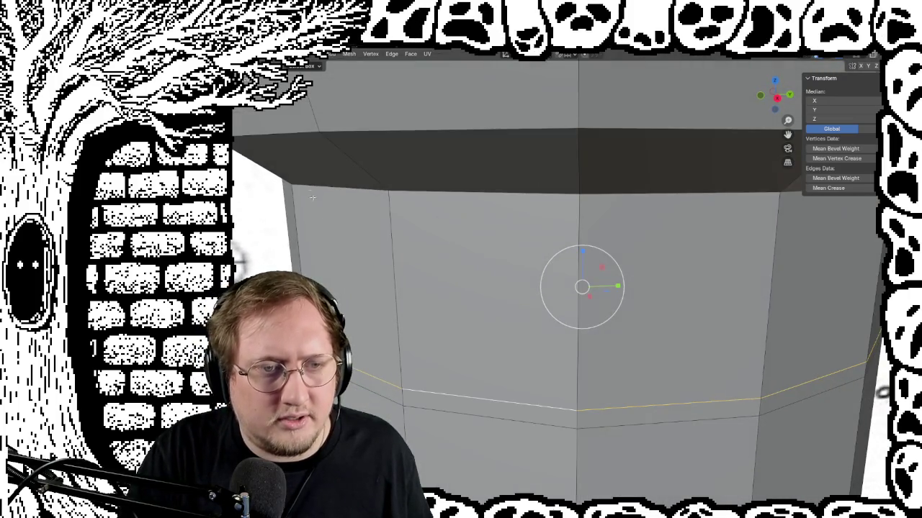
key(KP_1)
scroll(527, 242, up, 2)
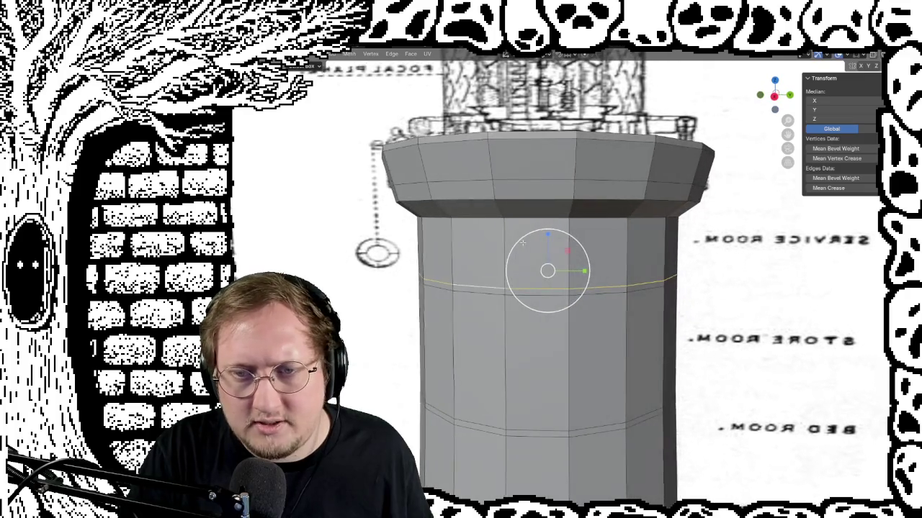
middle_drag(526, 244, 411, 198)
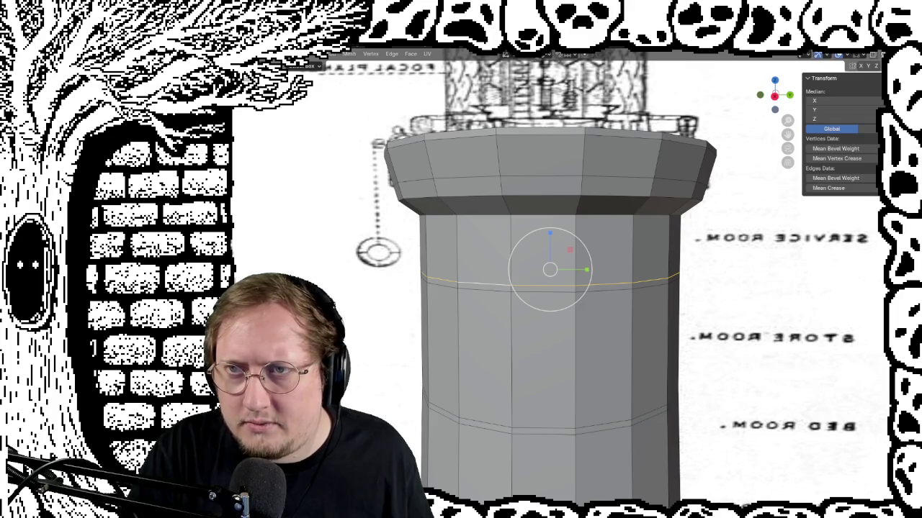
click(873, 54)
scroll(547, 274, up, 3)
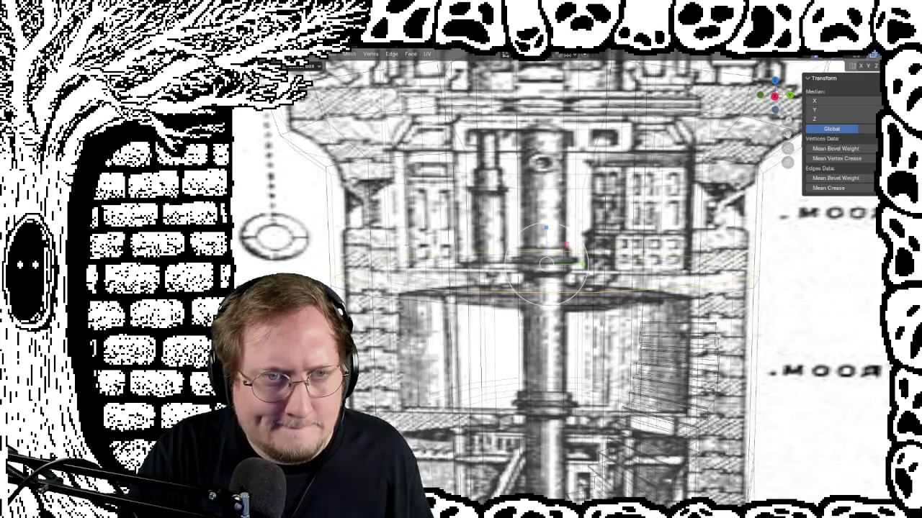
Switch to the right side view and subdivide the selected edges near the tower top
middle_drag(548, 274, 573, 284)
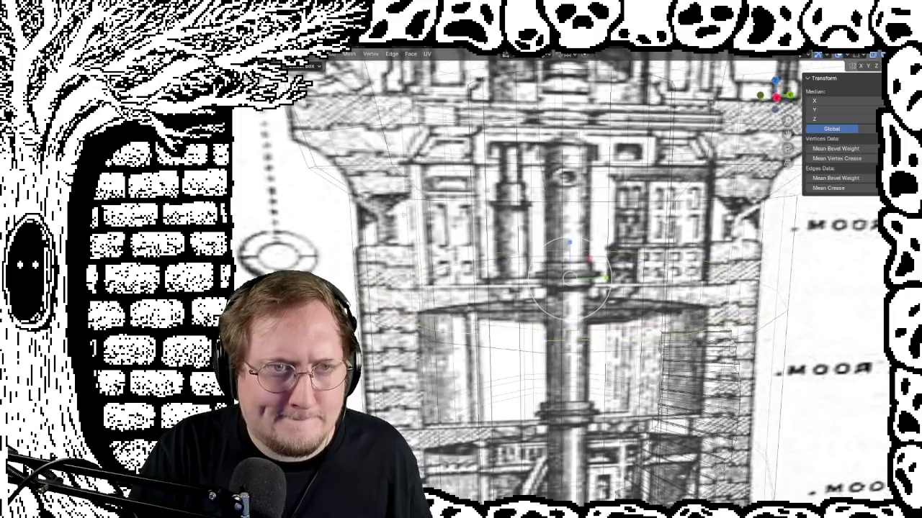
key(KP_3)
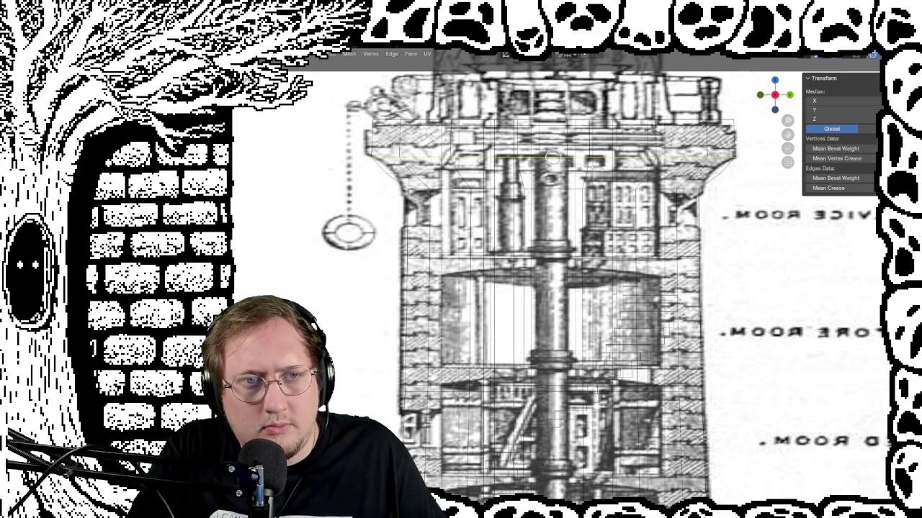
key(ctrl+e)
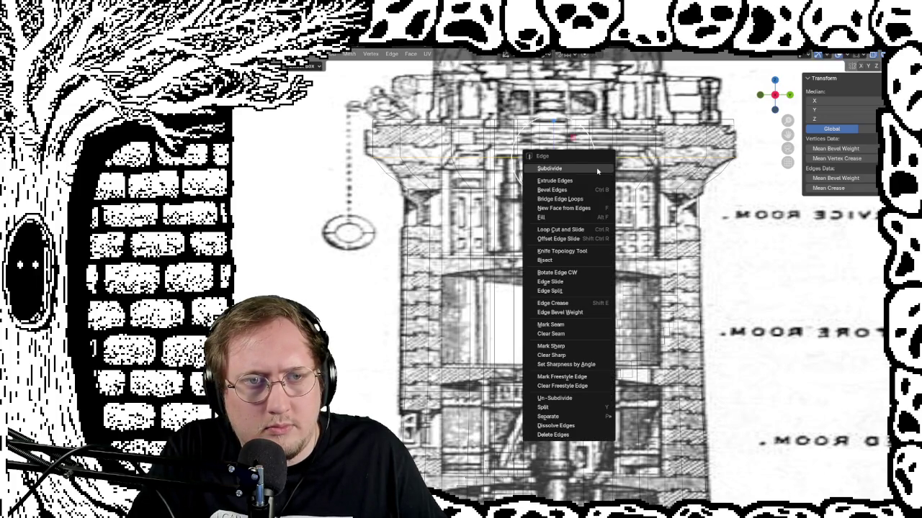
click(598, 170)
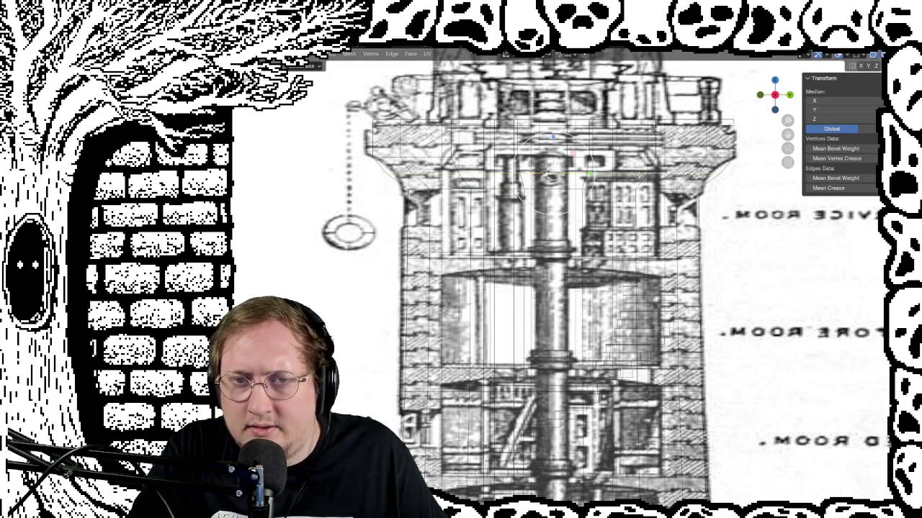
Reshape the subdivided geometry into the gallery ledge, then turn X-Ray off
drag(588, 165, 589, 164)
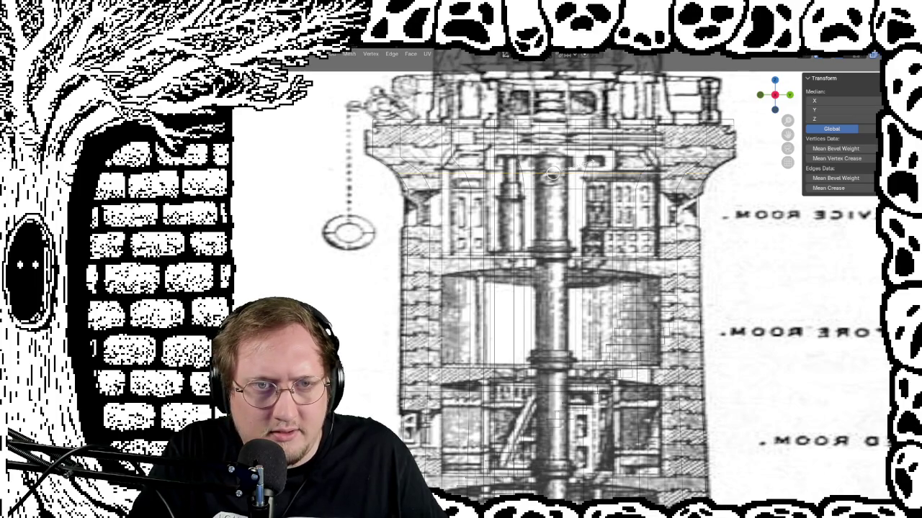
click(551, 174)
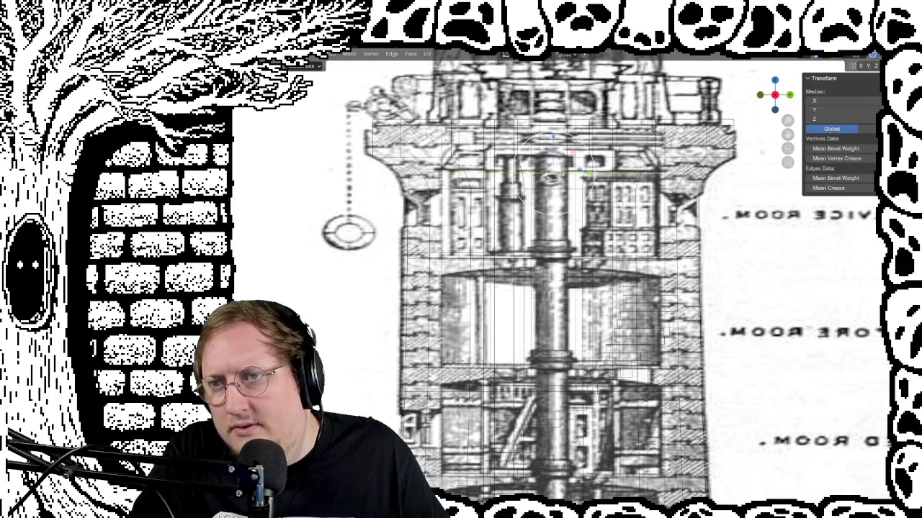
key(alt+z)
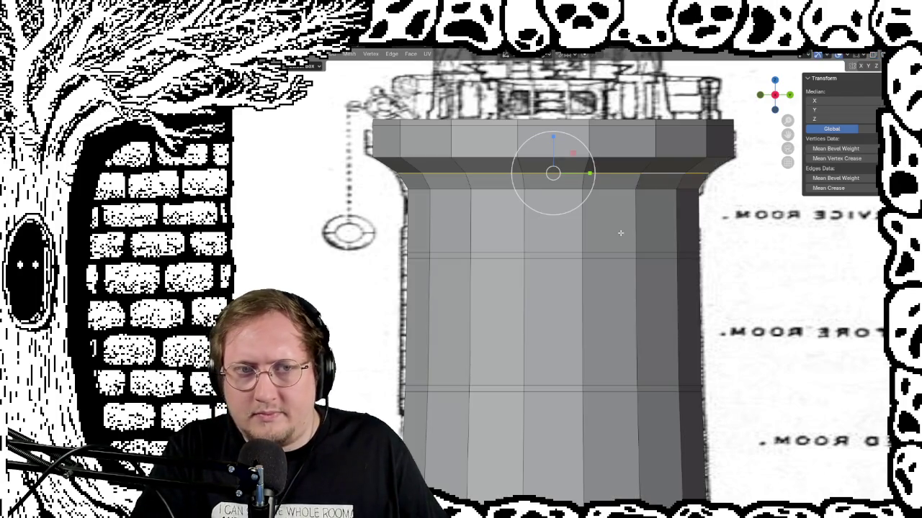
Orbit and zoom to inspect the whole lighthouse in perspective against the reference
scroll(620, 232, down, 5)
middle_drag(726, 306, 595, 318)
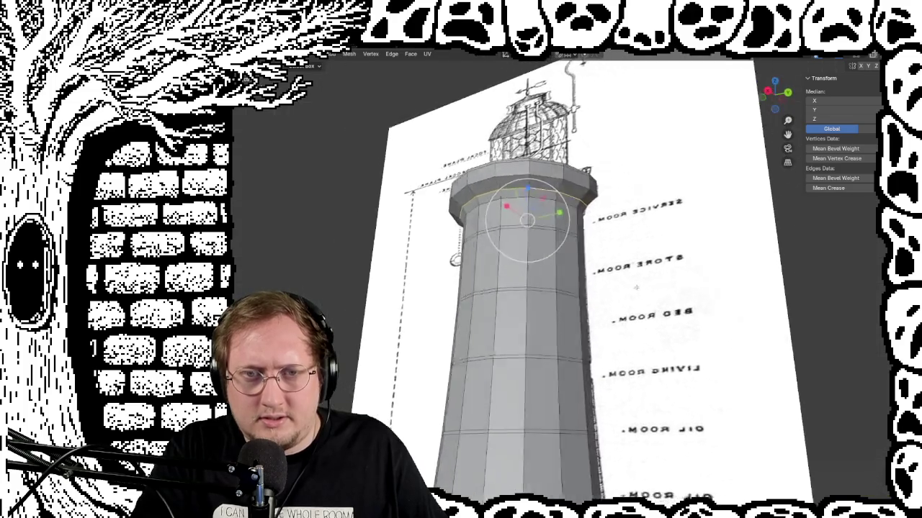
scroll(595, 318, up, 3)
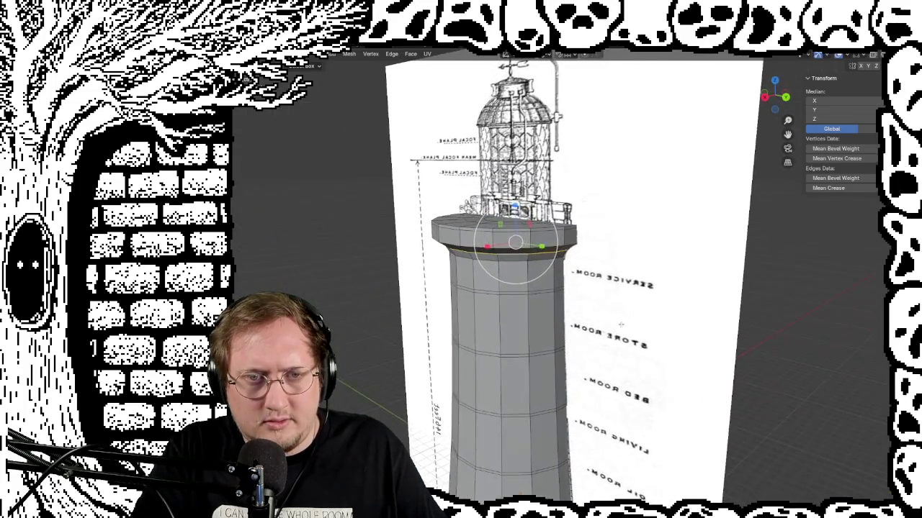
mouse_move(595, 317)
middle_down()
mouse_move(659, 315)
mouse_move(667, 339)
mouse_move(662, 310)
mouse_move(685, 320)
middle_up()
scroll(684, 319, down, 2)
scroll(682, 331, down, 6)
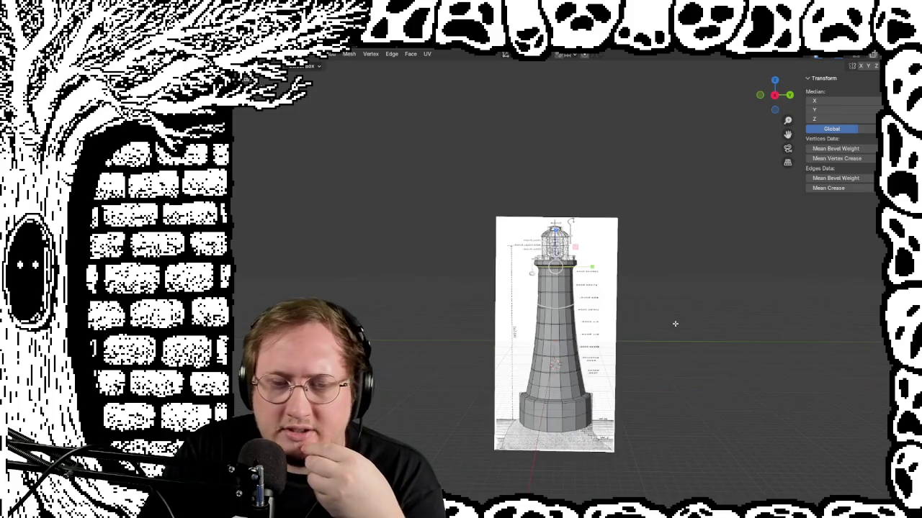
middle_drag(686, 336, 672, 352)
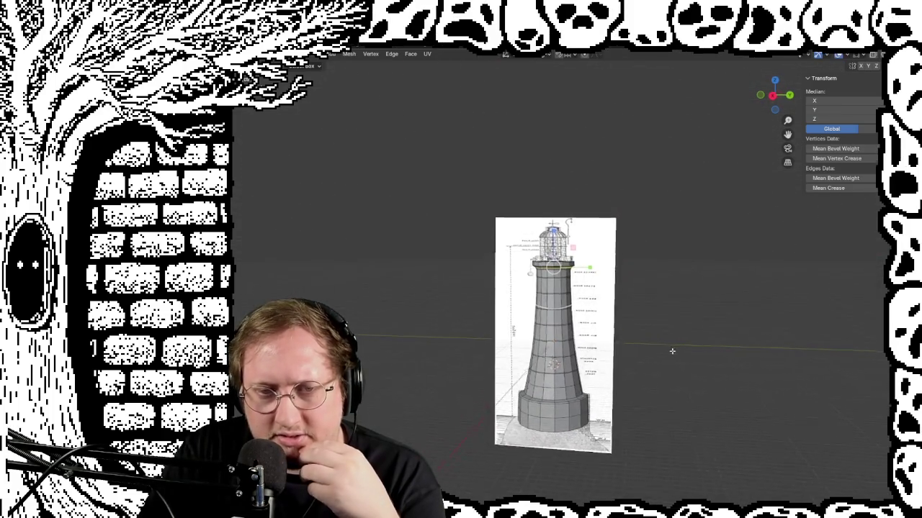
scroll(677, 347, up, 2)
scroll(675, 345, up, 3)
scroll(726, 324, down, 1)
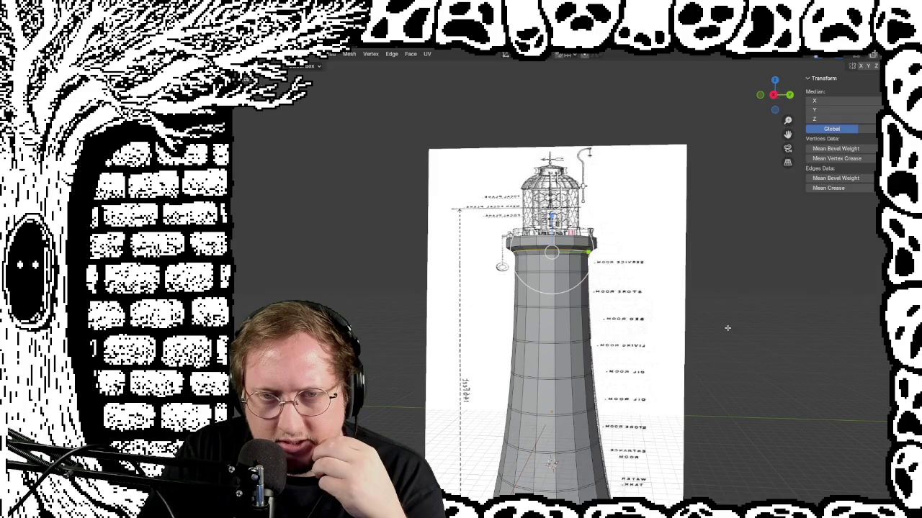
scroll(705, 377, up, 2)
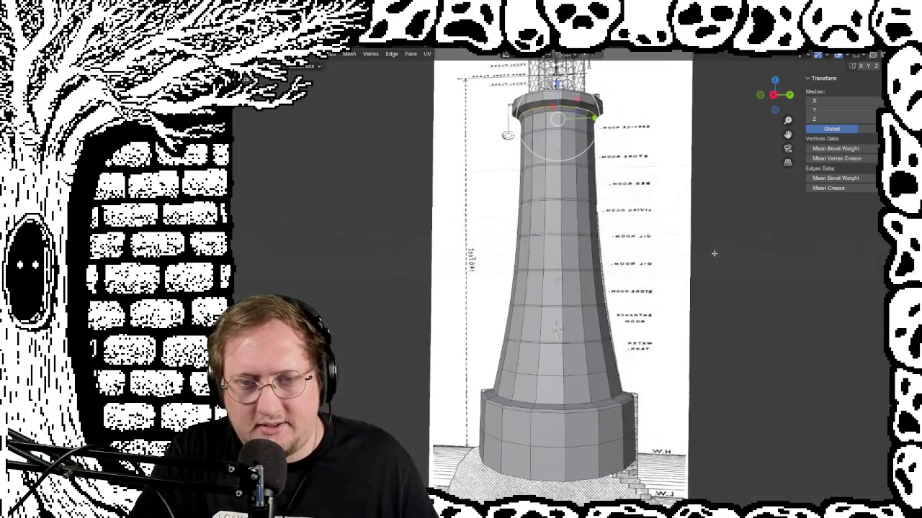
mouse_move(714, 253)
middle_down()
mouse_move(787, 307)
mouse_move(726, 319)
mouse_move(765, 213)
middle_up()
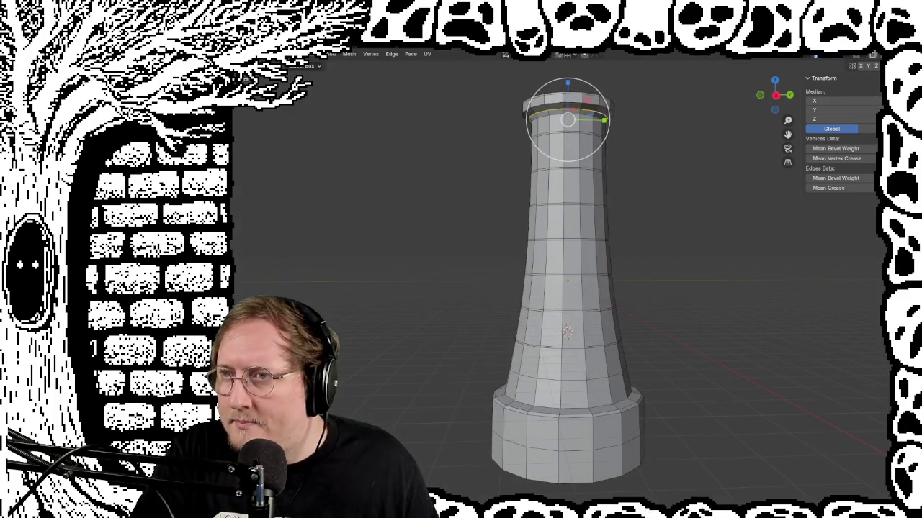
Enable X-Ray to reveal the interior spiral stair and return to Object Mode
key(alt+z)
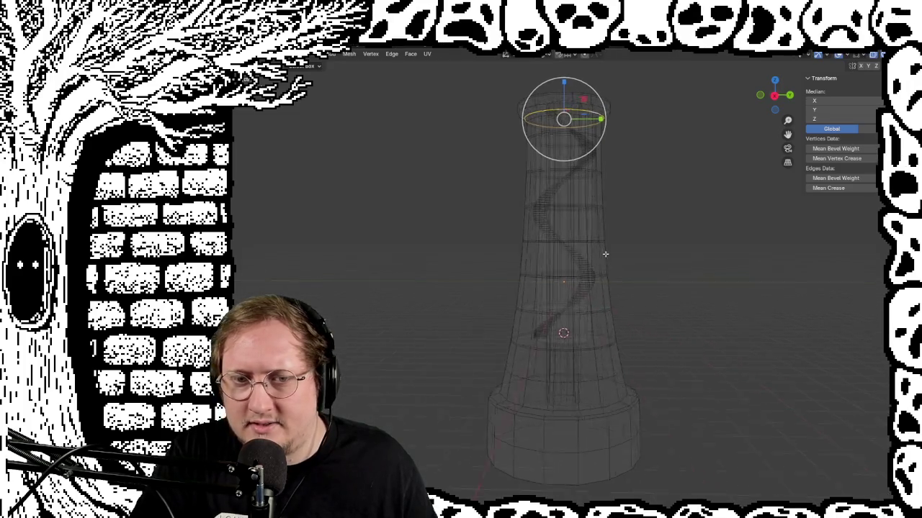
mouse_move(604, 260)
middle_down()
mouse_move(597, 299)
mouse_move(606, 254)
middle_up()
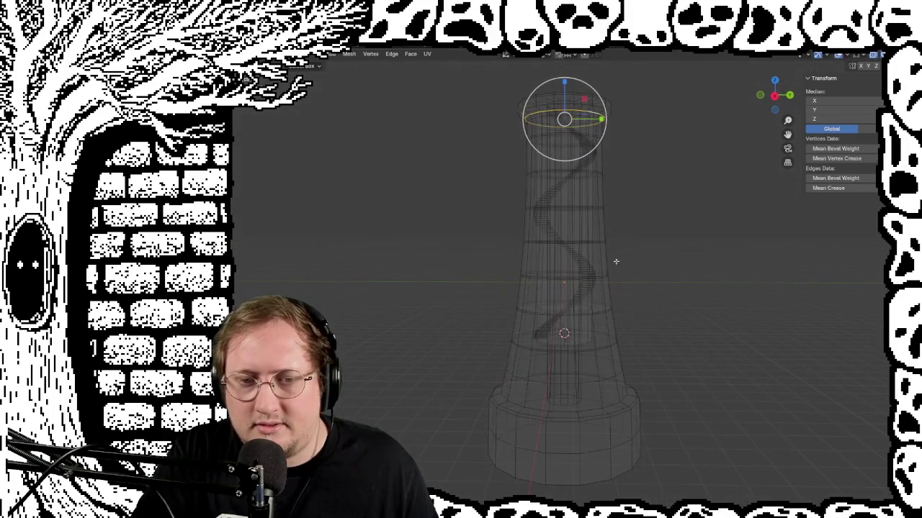
click(569, 309)
key(Tab)
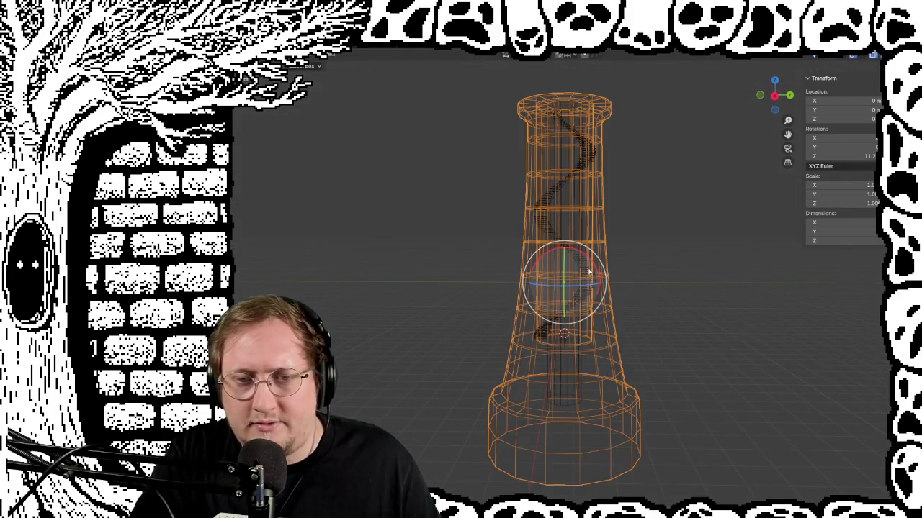
Select the spiral stairs, reset its animation to the start frame, and return to front view
click(587, 270)
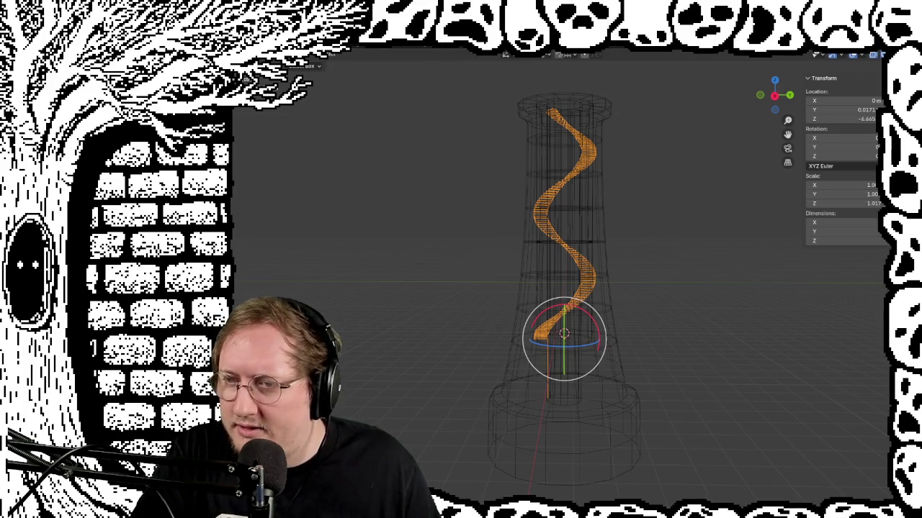
key(space)
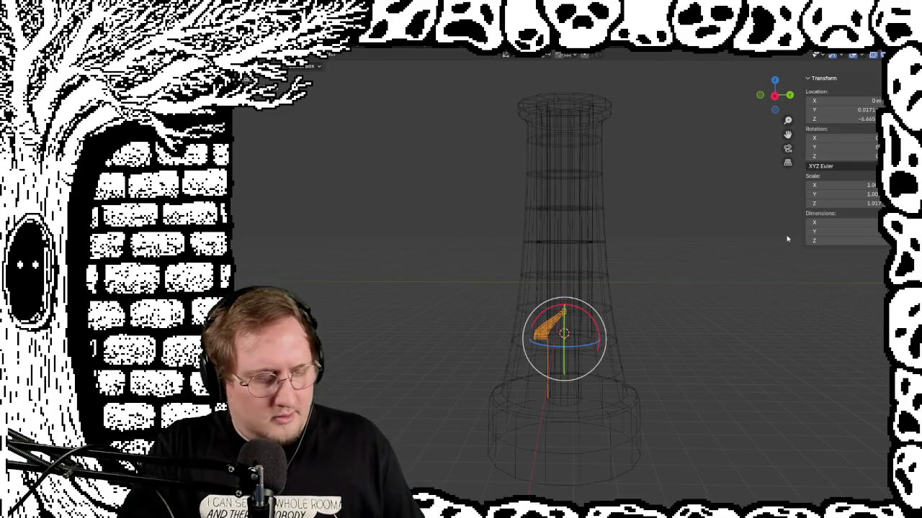
mouse_move(508, 282)
middle_down()
mouse_move(615, 308)
mouse_move(664, 350)
mouse_move(699, 267)
mouse_move(689, 350)
mouse_move(638, 323)
mouse_move(669, 309)
mouse_move(646, 298)
mouse_move(761, 305)
mouse_move(689, 308)
middle_up()
scroll(684, 342, down, 2)
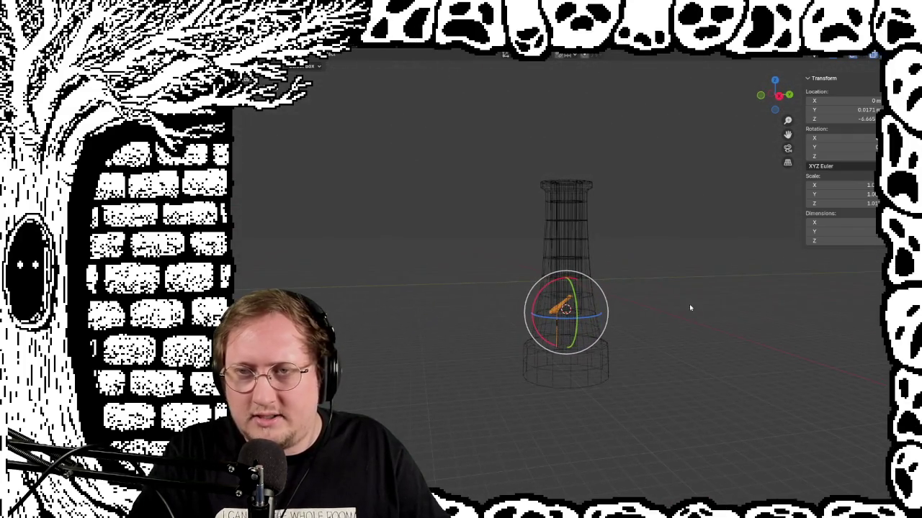
key(KP_1)
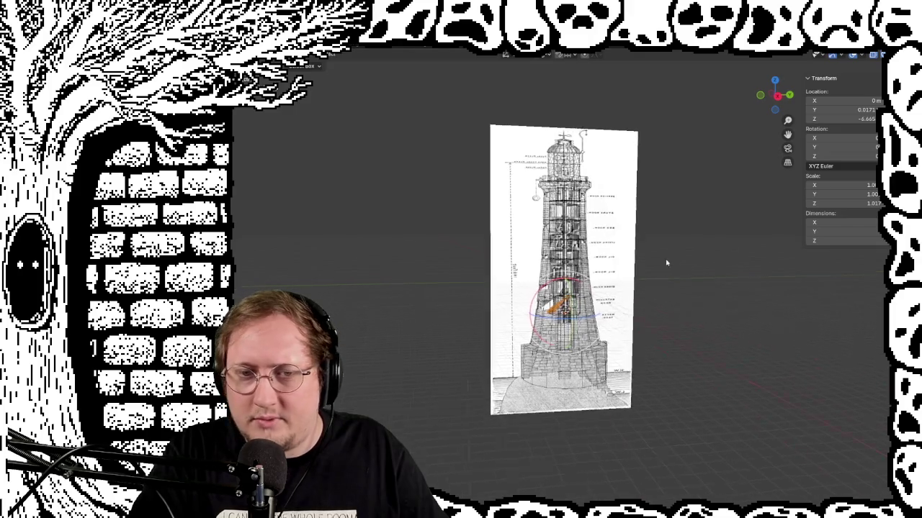
Zoom into the reference, pan up to the lamp, then hide the drawing with Shift+Z
mouse_move(664, 264)
middle_down()
mouse_move(651, 267)
mouse_move(732, 249)
middle_up()
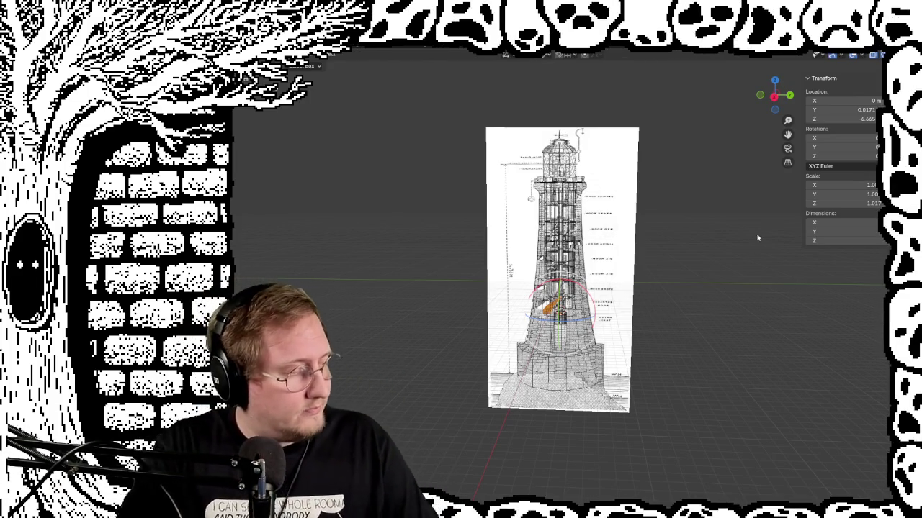
scroll(667, 243, up, 1)
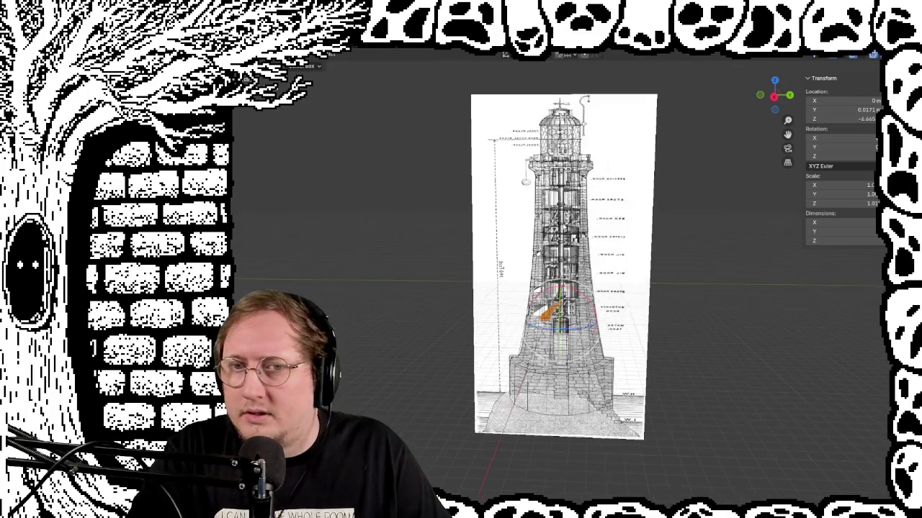
scroll(656, 231, up, 3)
scroll(649, 226, up, 1)
shift+middle_drag(650, 224, 652, 291)
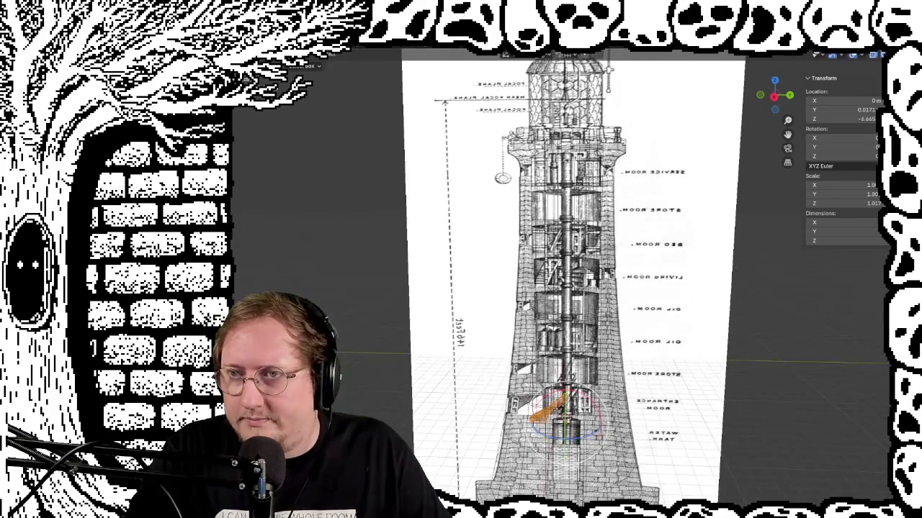
key(shift+z)
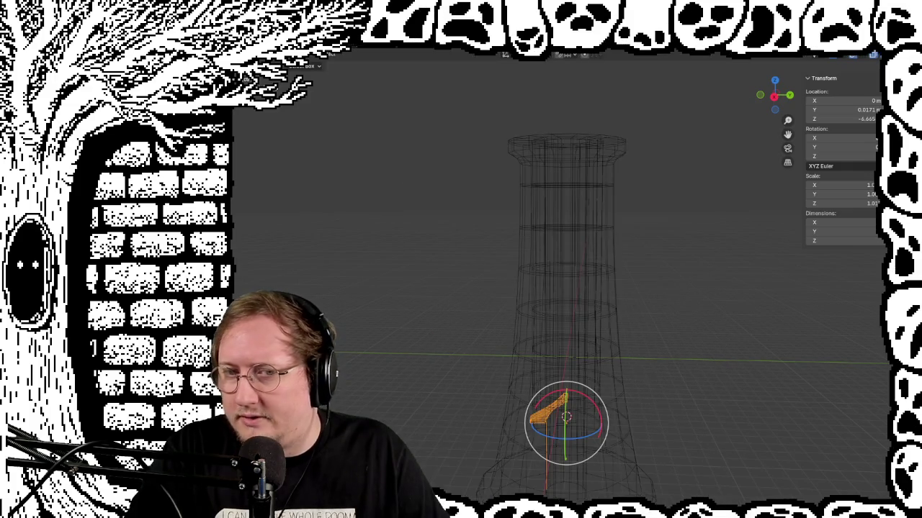
key(shift+z)
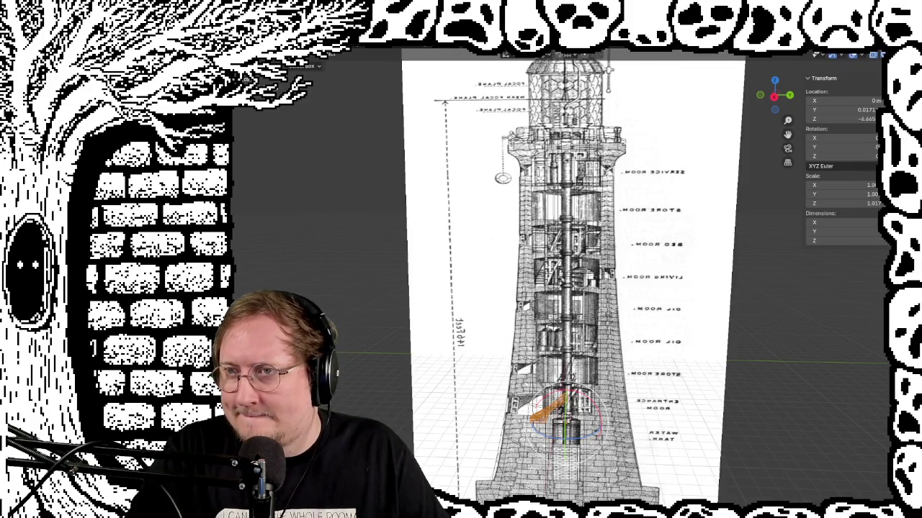
key(shift+z)
key(shift+z)
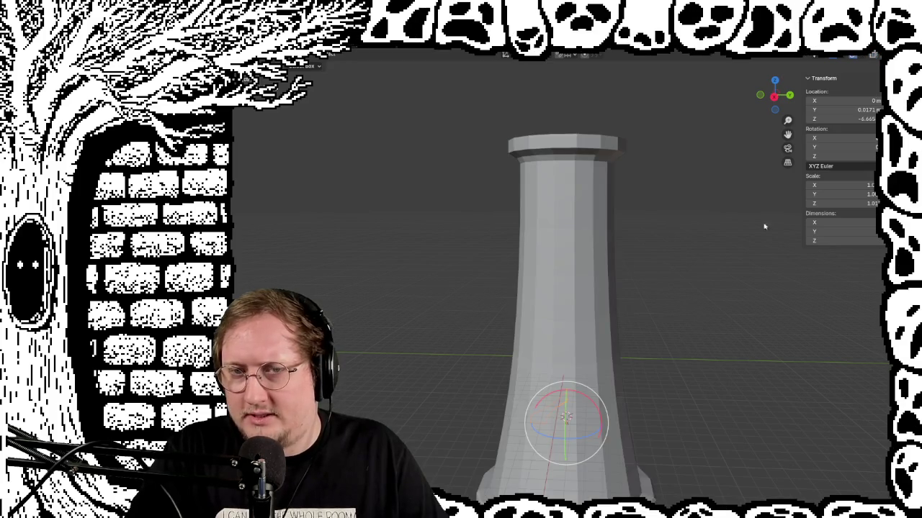
Switch to Solid shading, zoom and pan along the column, then look down on the cap
mouse_move(764, 226)
middle_down()
mouse_move(581, 341)
mouse_move(418, 342)
mouse_move(484, 380)
mouse_move(609, 384)
mouse_move(684, 325)
mouse_move(678, 310)
mouse_move(670, 382)
mouse_move(656, 382)
mouse_move(656, 401)
mouse_move(652, 334)
middle_up()
scroll(652, 334, up, 2)
scroll(630, 286, up, 2)
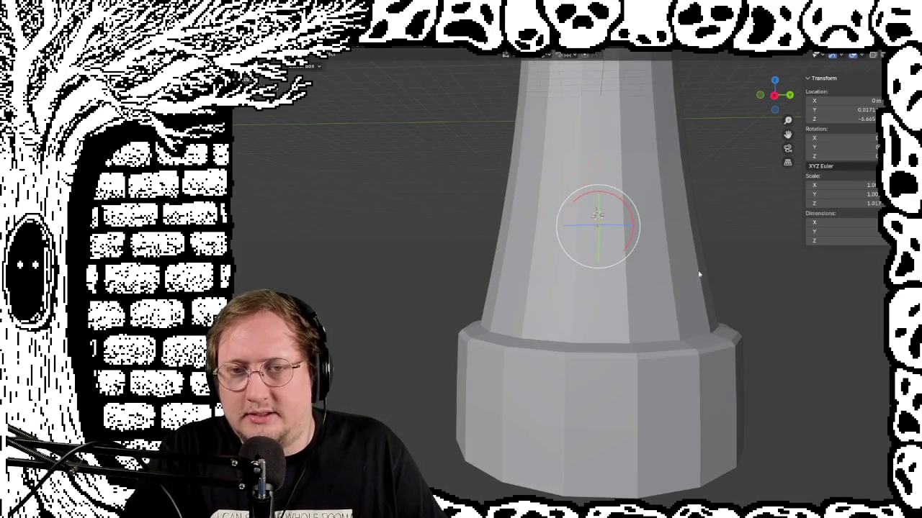
mouse_move(699, 273)
middle_down()
mouse_move(730, 298)
mouse_move(714, 306)
mouse_move(675, 280)
mouse_move(617, 362)
mouse_move(644, 355)
mouse_move(631, 343)
mouse_move(628, 313)
mouse_move(625, 372)
middle_up()
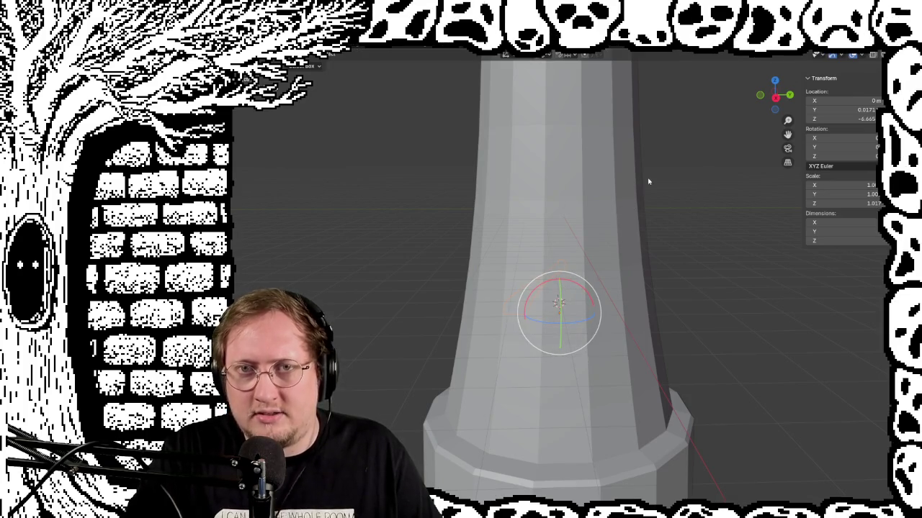
mouse_move(648, 181)
shift+middle_down()
mouse_move(644, 403)
mouse_move(642, 330)
shift+middle_up()
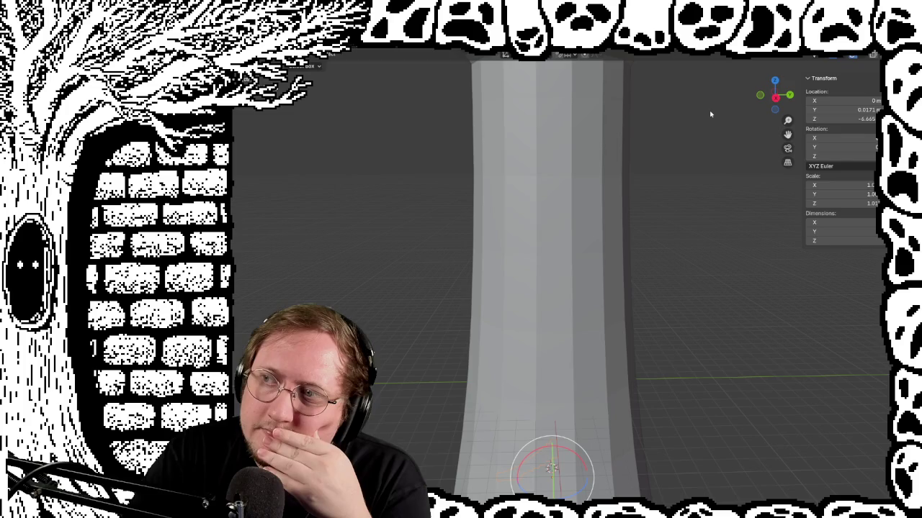
middle_drag(712, 115, 724, 188)
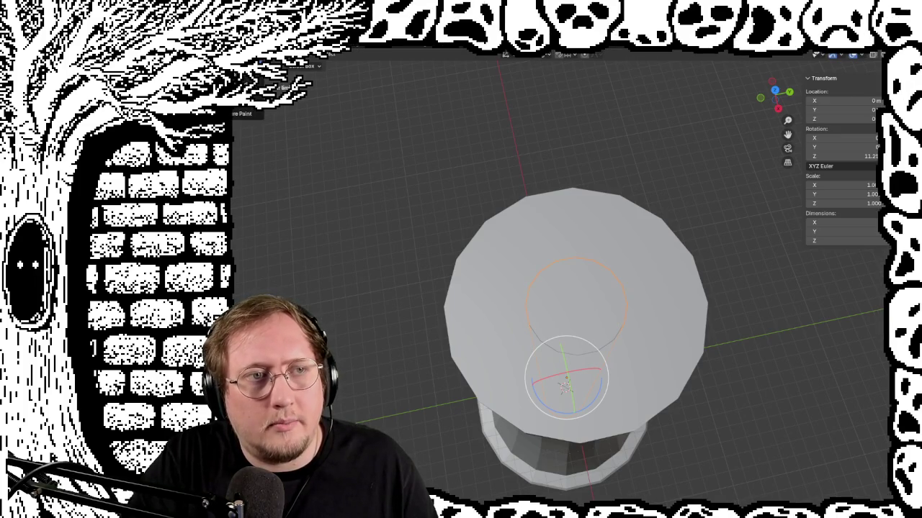
Enter Edit Mode, select the inner circular top face and check it from the side
key(Tab)
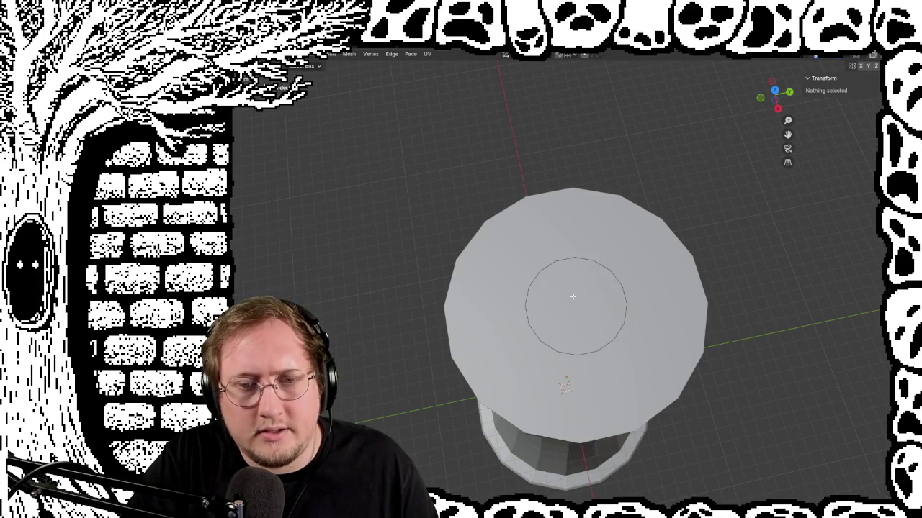
click(574, 297)
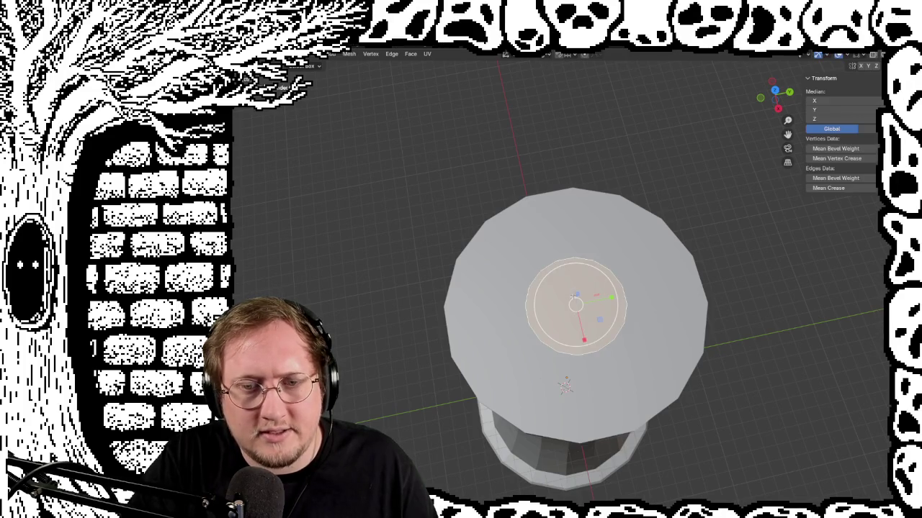
right_click(557, 281)
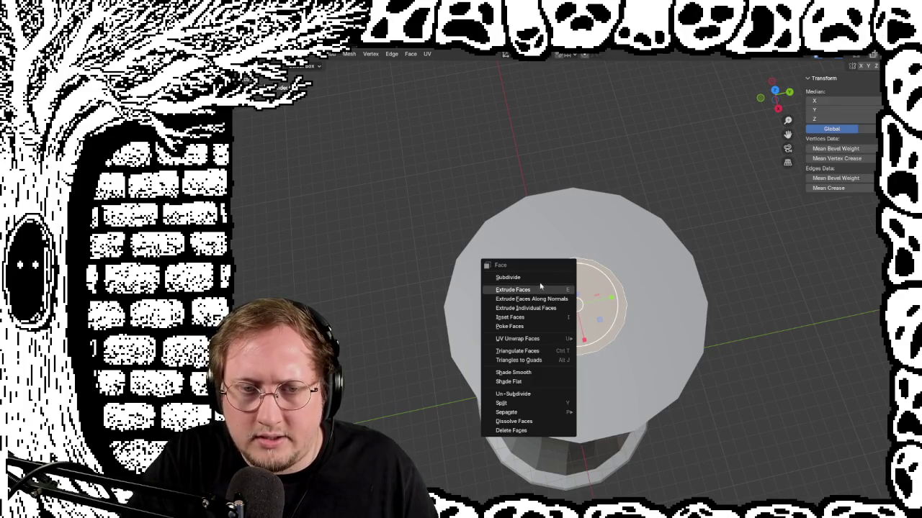
click(540, 289)
scroll(569, 423, up, 4)
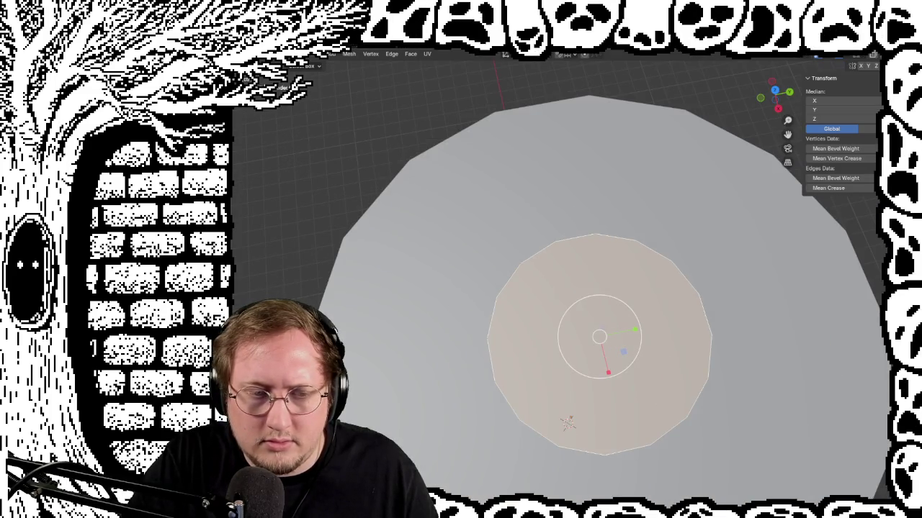
middle_drag(569, 424, 403, 409)
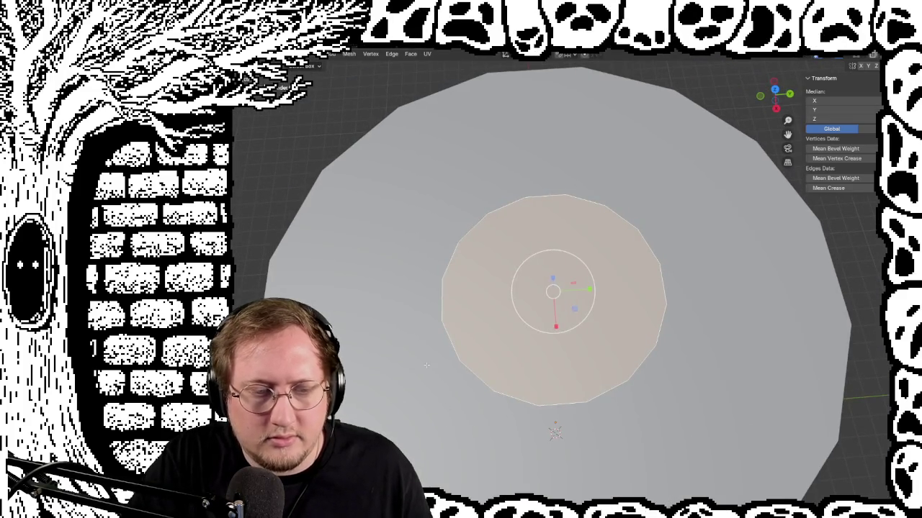
Reselect and deselect the inner face without changes, then orbit out to the whole tower
right_click(421, 294)
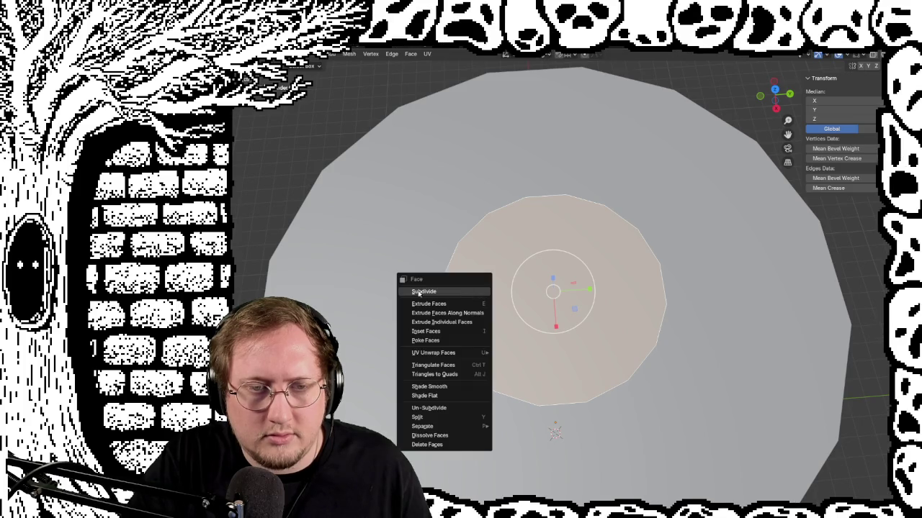
key(alt+a)
click(469, 254)
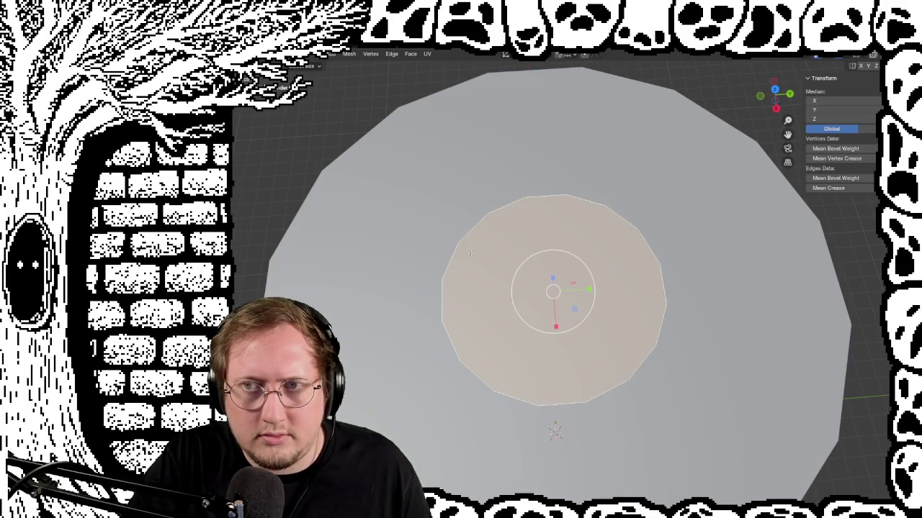
key(alt+a)
middle_drag(470, 253, 504, 238)
scroll(523, 225, up, 3)
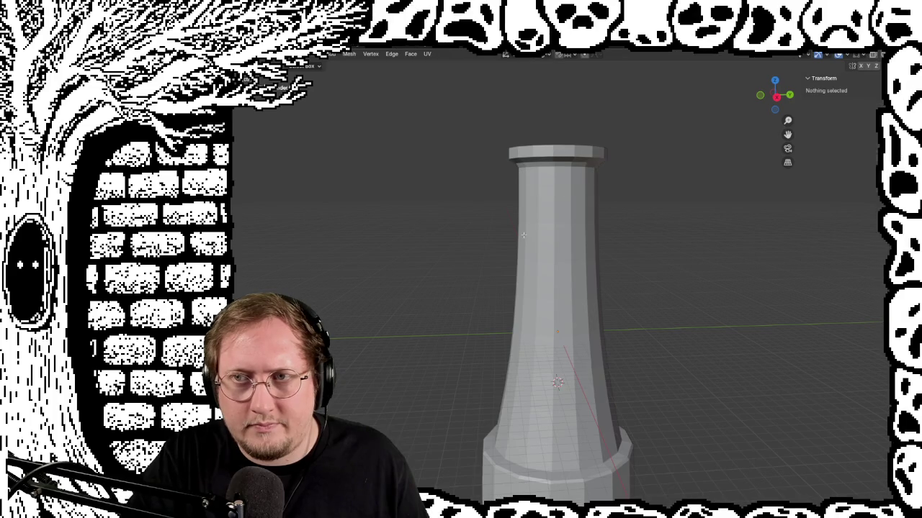
key(ctrl+z)
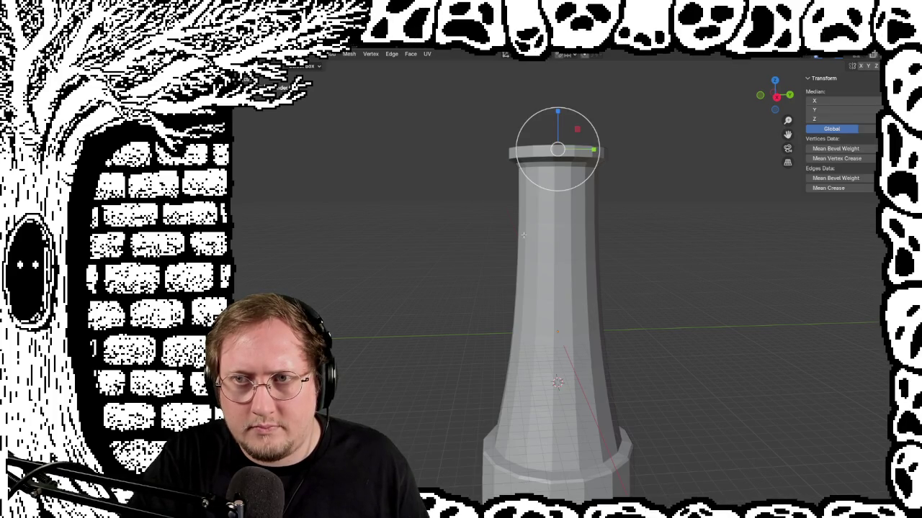
key(alt+a)
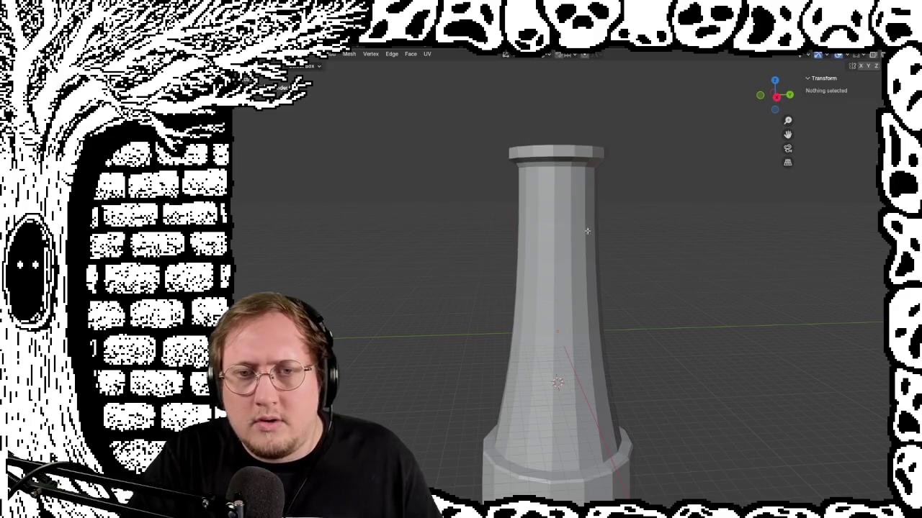
middle_drag(587, 231, 598, 229)
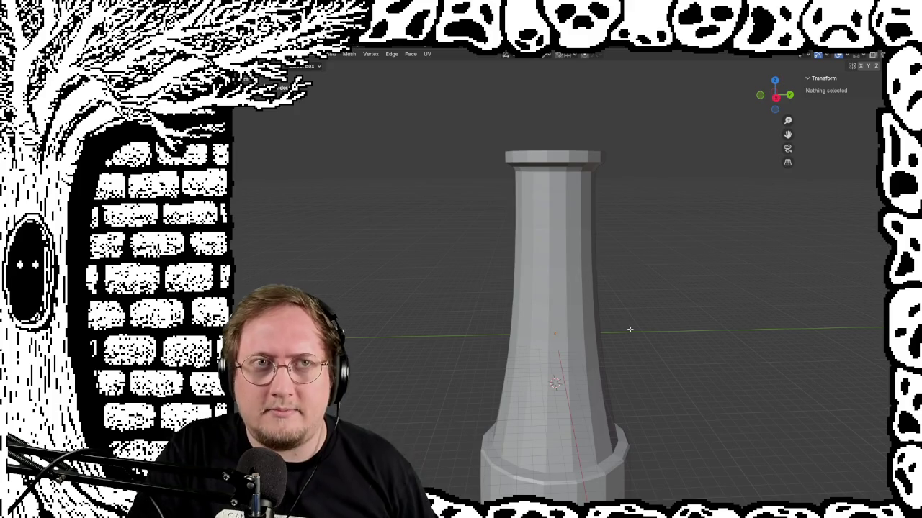
mouse_move(629, 329)
shift+middle_down()
mouse_move(644, 253)
mouse_move(622, 277)
mouse_move(631, 306)
mouse_move(632, 282)
mouse_move(657, 283)
mouse_move(662, 295)
mouse_move(651, 291)
shift+middle_up()
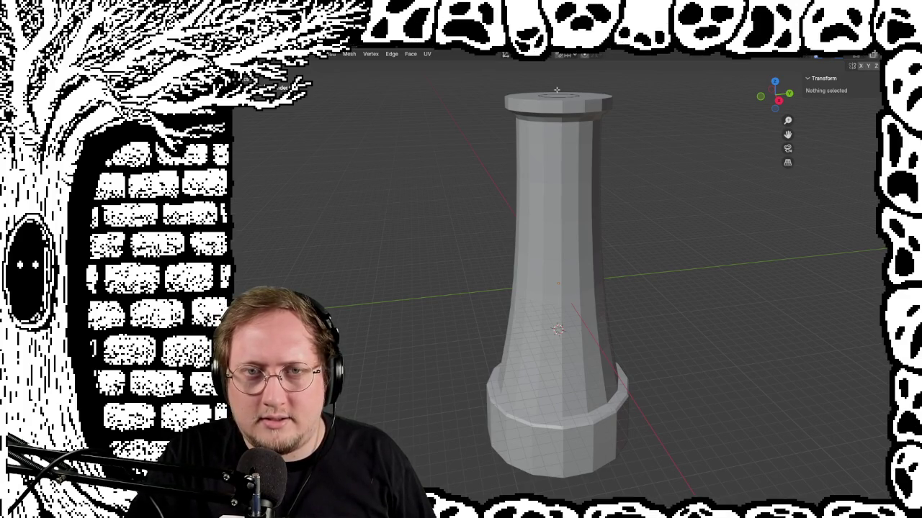
middle_drag(583, 141, 589, 197)
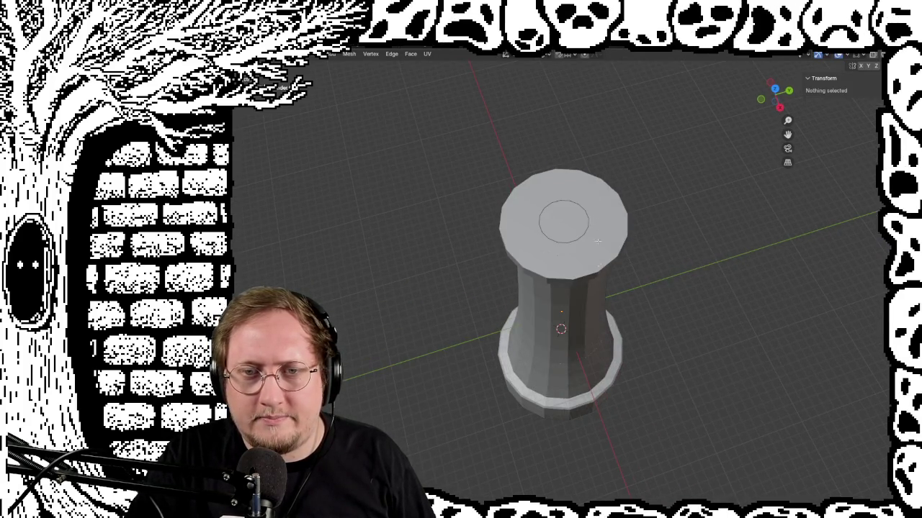
mouse_move(596, 242)
middle_down()
mouse_move(648, 230)
mouse_move(689, 264)
mouse_move(648, 319)
mouse_move(613, 334)
mouse_move(405, 309)
mouse_move(334, 253)
mouse_move(497, 271)
mouse_move(512, 305)
mouse_move(447, 312)
mouse_move(456, 339)
mouse_move(486, 360)
mouse_move(555, 370)
mouse_move(410, 309)
mouse_move(467, 317)
middle_up()
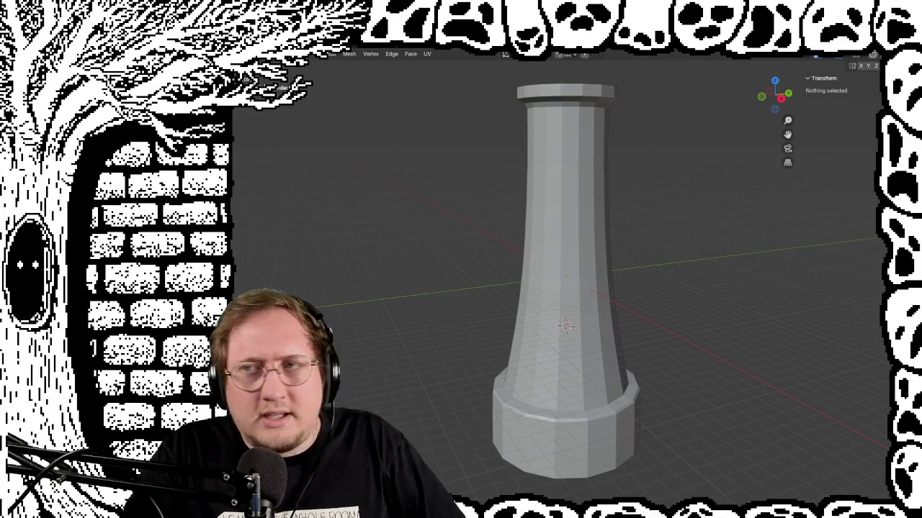